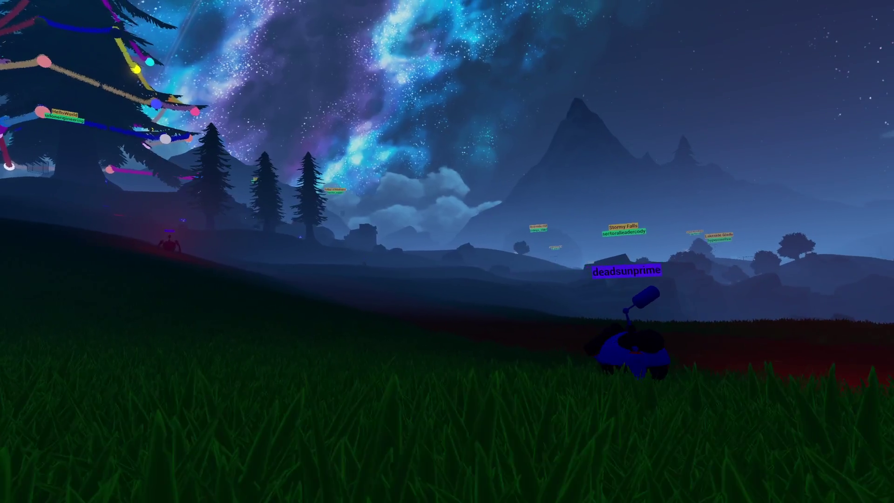
pyautogui.press('d')
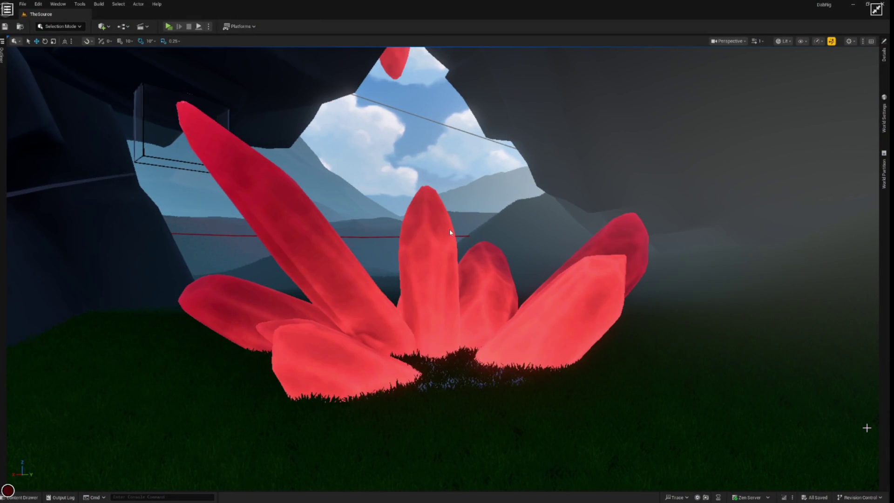
# Step: Open the Content Drawer showing the CrystallineGrotto folder with its dragon and EggBreaker assets
pyautogui.rightClick(458, 241)
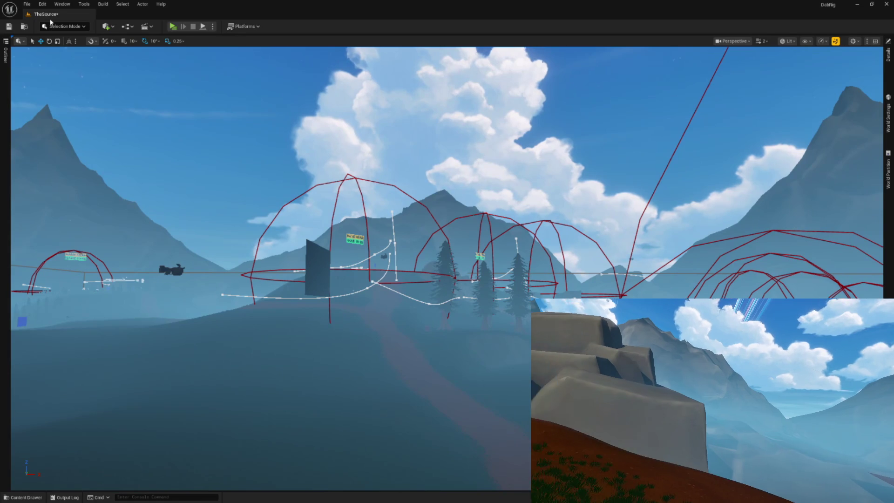
pyautogui.hotkey('ctrl', 'space')
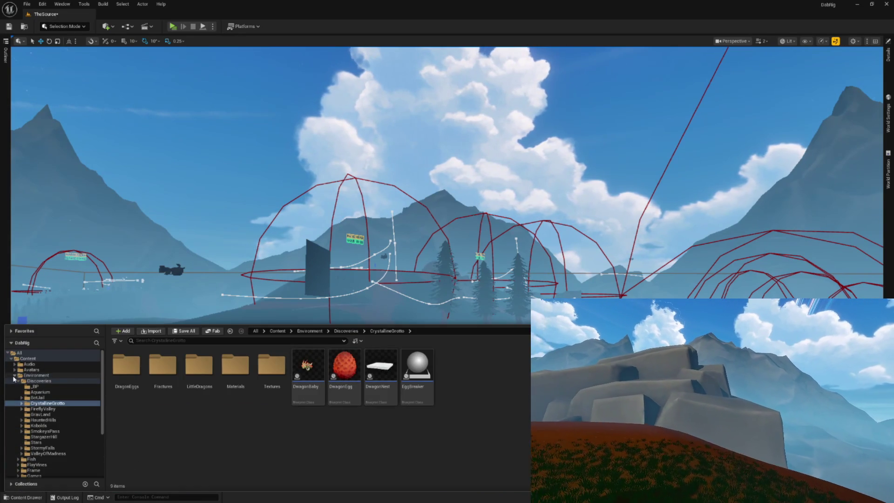
# Step: Open the MiniGamePawn Blueprint from theRig > System and display its EventGraph
pyautogui.click(15, 375)
pyautogui.click(33, 398)
pyautogui.click(33, 386)
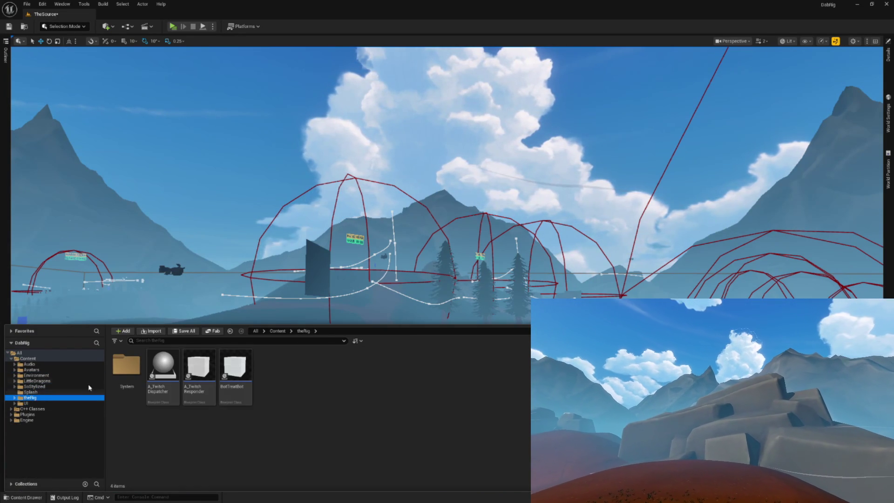
pyautogui.doubleClick(123, 366)
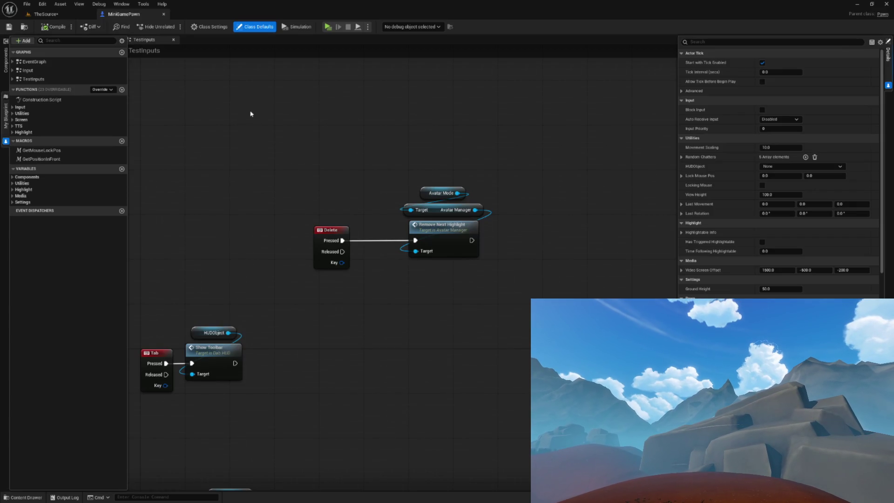
pyautogui.doubleClick(41, 72)
pyautogui.doubleClick(35, 62)
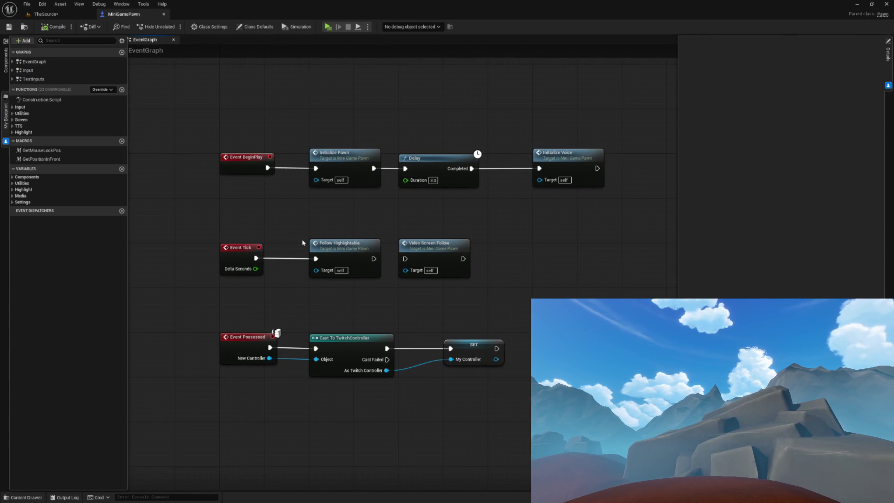
# Step: Open the FollowHighlightable function graph and inspect its SET Current Distance node
pyautogui.doubleClick(352, 255)
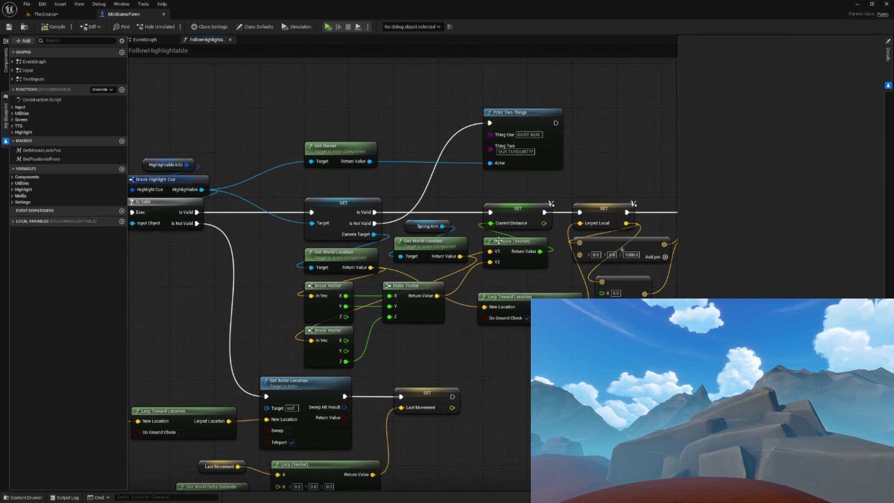
pyautogui.scroll(3, 575, 237)
pyautogui.click(478, 206)
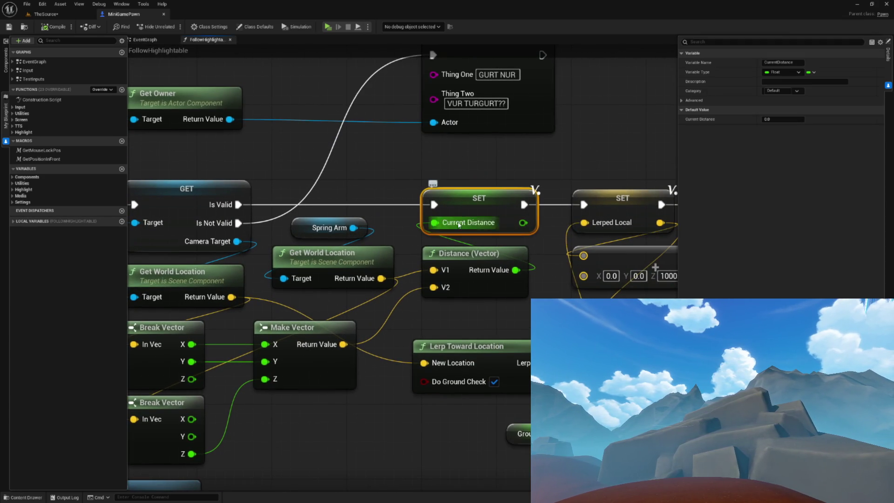
pyautogui.moveTo(478, 206)
pyautogui.mouseDown()
pyautogui.moveTo(532, 194)
pyautogui.moveTo(487, 224)
pyautogui.moveTo(462, 224)
pyautogui.moveTo(490, 240)
pyautogui.moveTo(473, 250)
pyautogui.moveTo(568, 222)
pyautogui.moveTo(506, 228)
pyautogui.mouseUp()
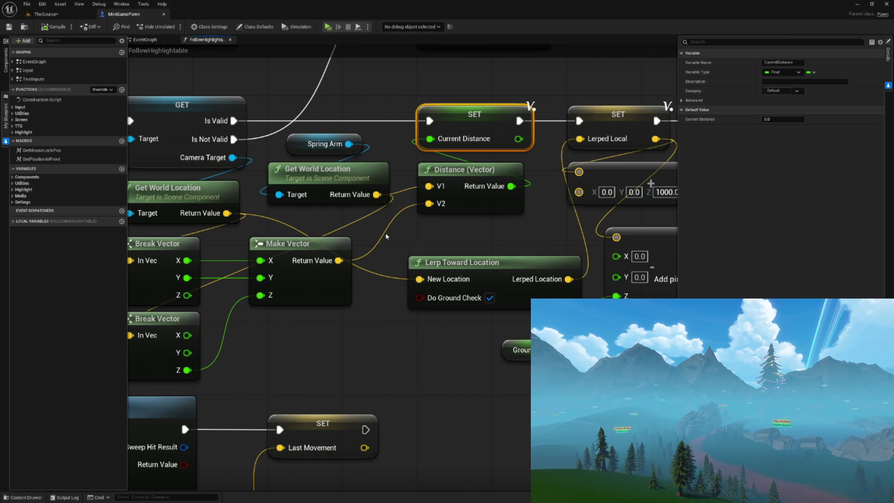
# Step: Inspect the SET Last Movement node, then go back to TheSource level editor
pyautogui.click(399, 348)
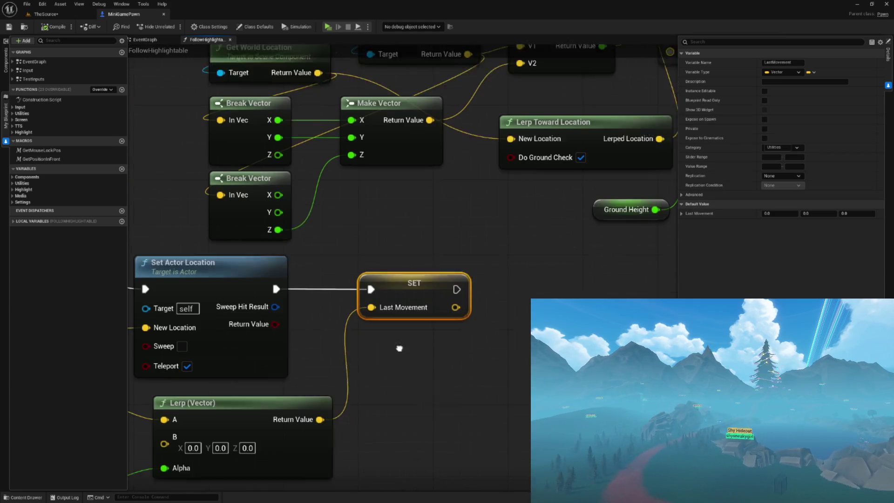
pyautogui.scroll(1, 417, 284)
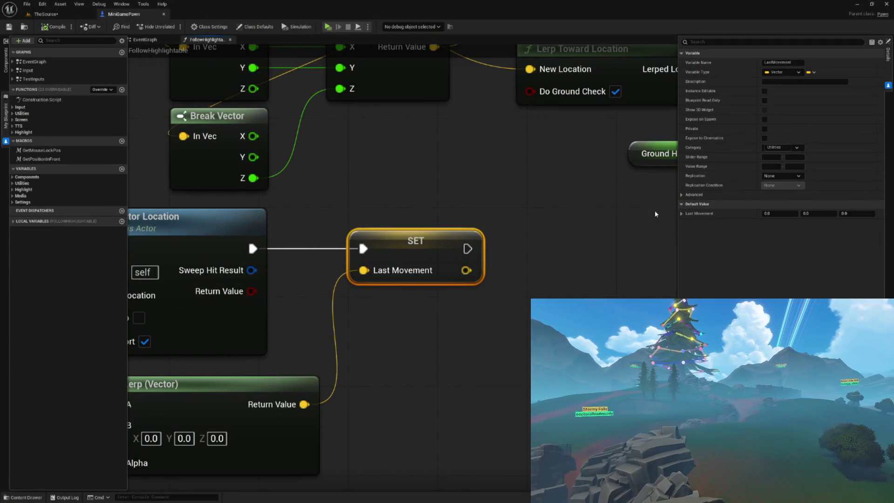
pyautogui.click(46, 14)
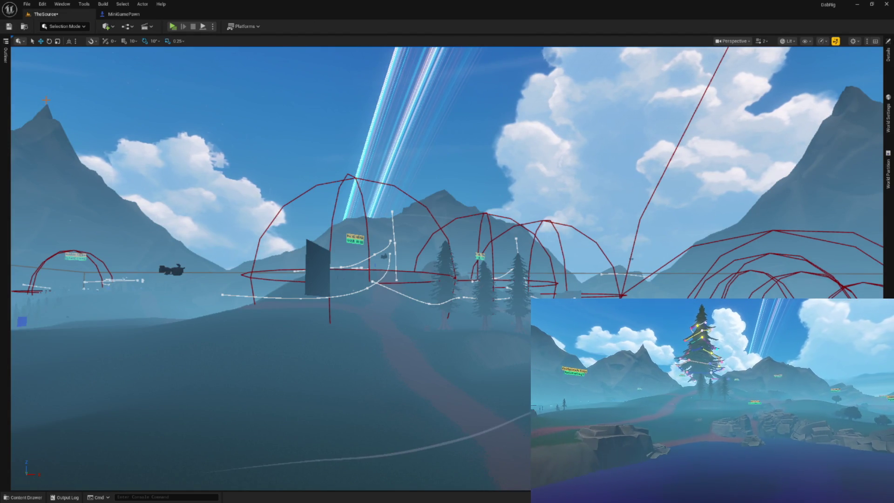
# Step: Delete the FishingBridge2 and FishingBridge3 actors from the level and save it
pyautogui.click(6, 87)
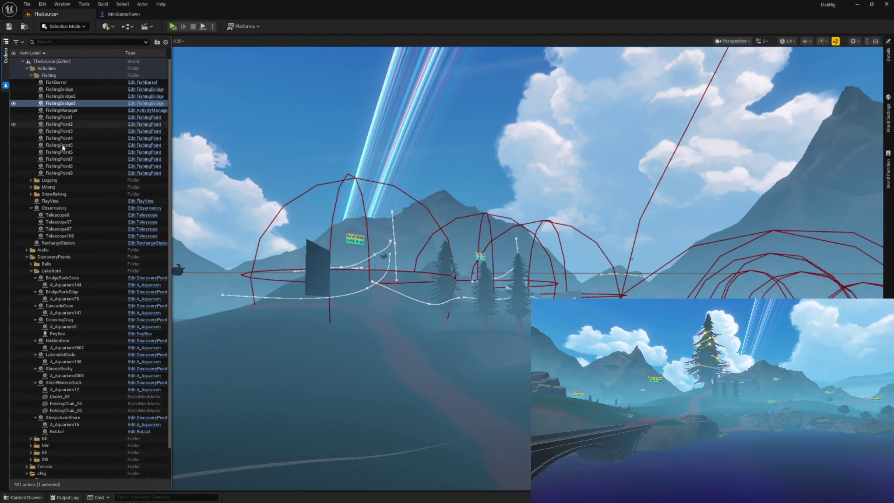
pyautogui.click(57, 96)
pyautogui.click(61, 103)
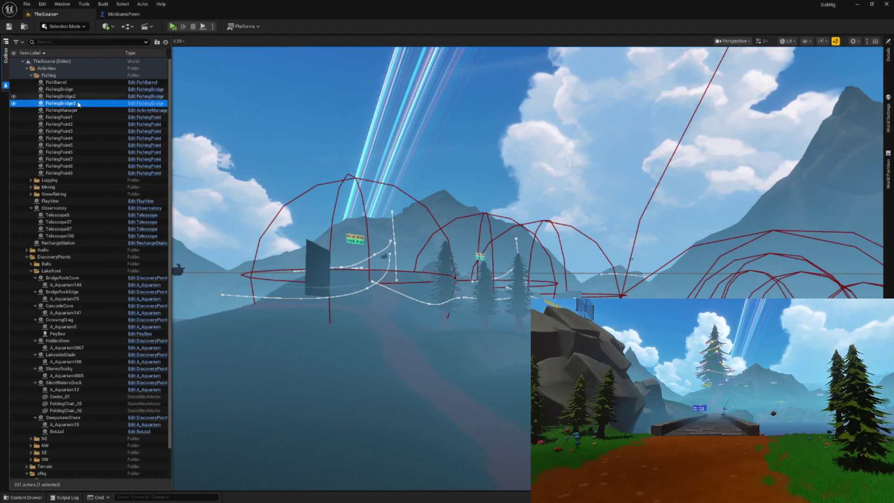
pyautogui.press('f')
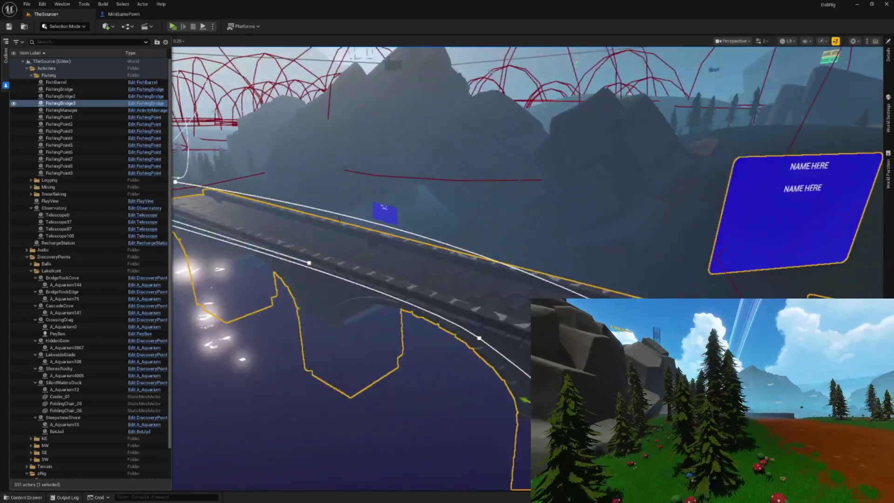
pyautogui.click(65, 103)
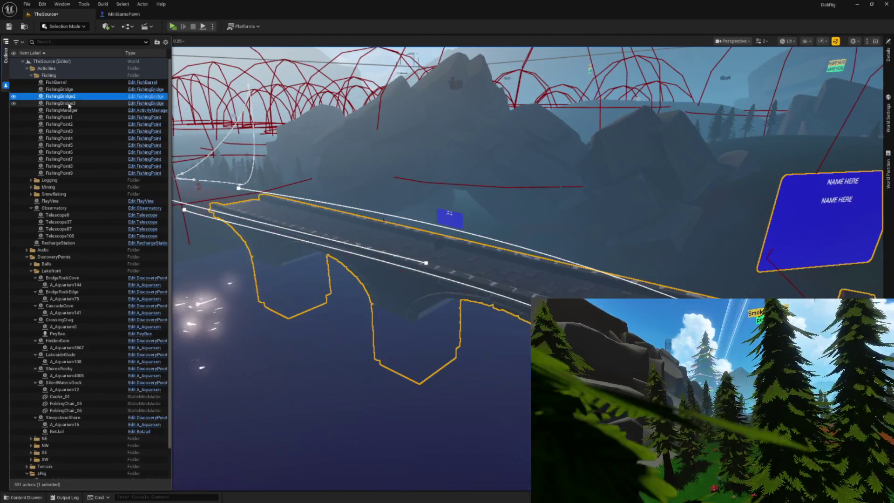
pyautogui.press('Delete')
pyautogui.click(61, 96)
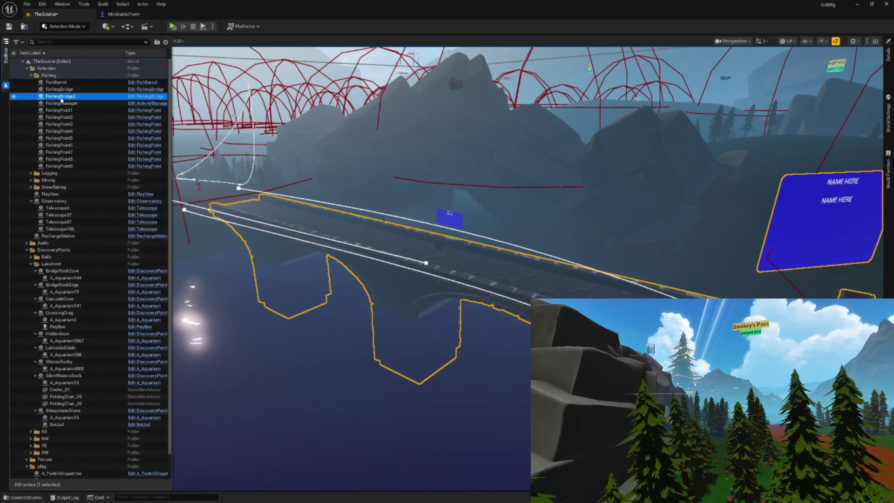
pyautogui.press('Delete')
pyautogui.hotkey('ctrl', 's')
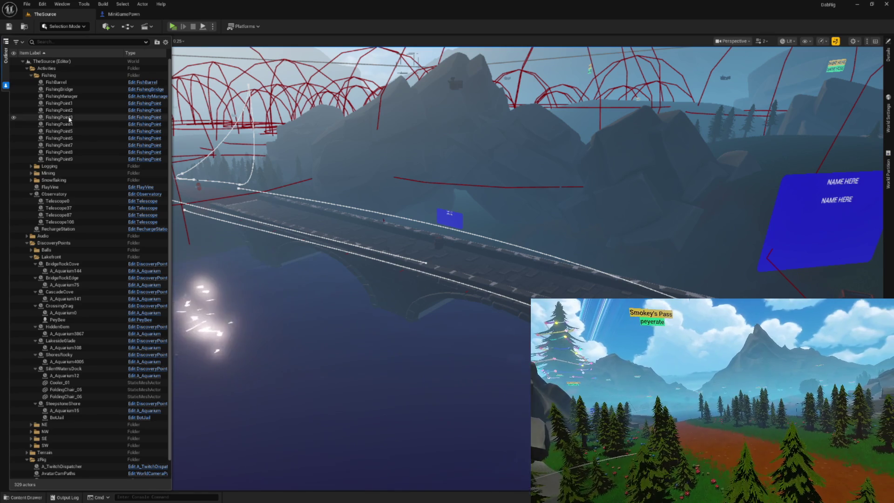
# Step: Focus the viewport on FishingManager and fly the camera to the red crystal cluster
pyautogui.click(62, 111)
pyautogui.click(60, 96)
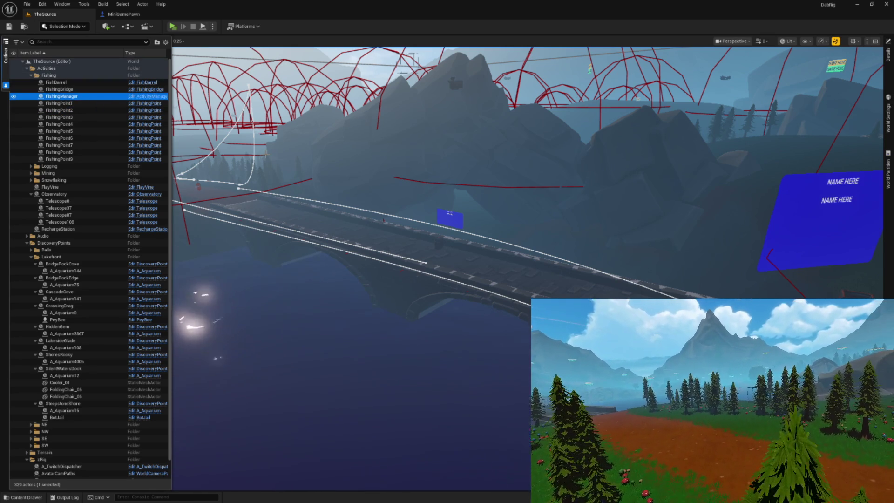
pyautogui.press('f')
pyautogui.scroll(3, 528, 268)
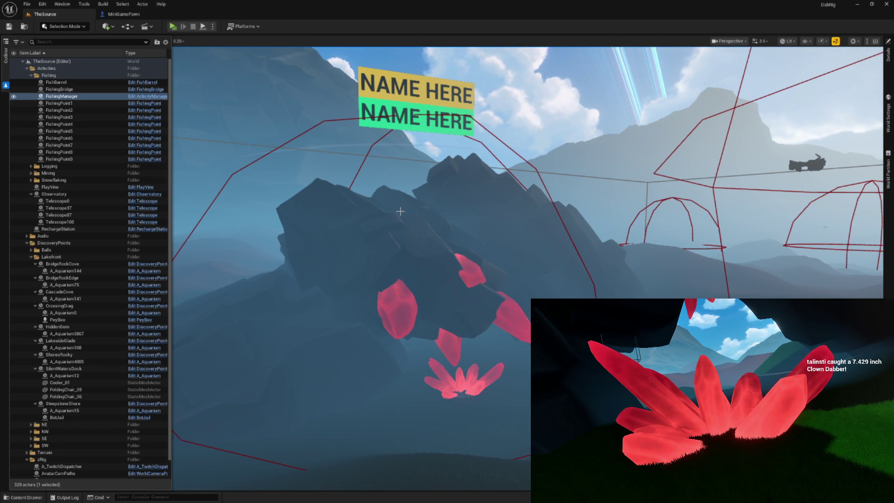
pyautogui.press('w')
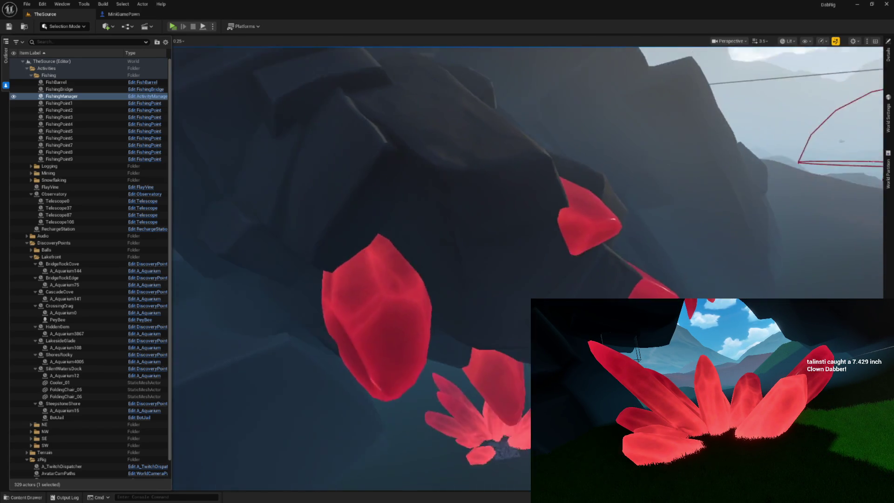
pyautogui.scroll(-1, 434, 283)
# Step: Back the view out of the crystal and close the preview's Queue panel
pyautogui.press('s')
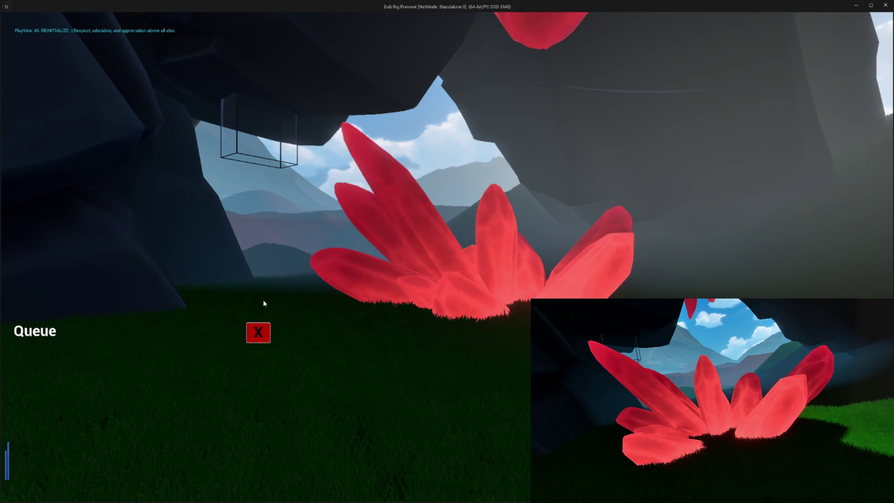
pyautogui.click(257, 330)
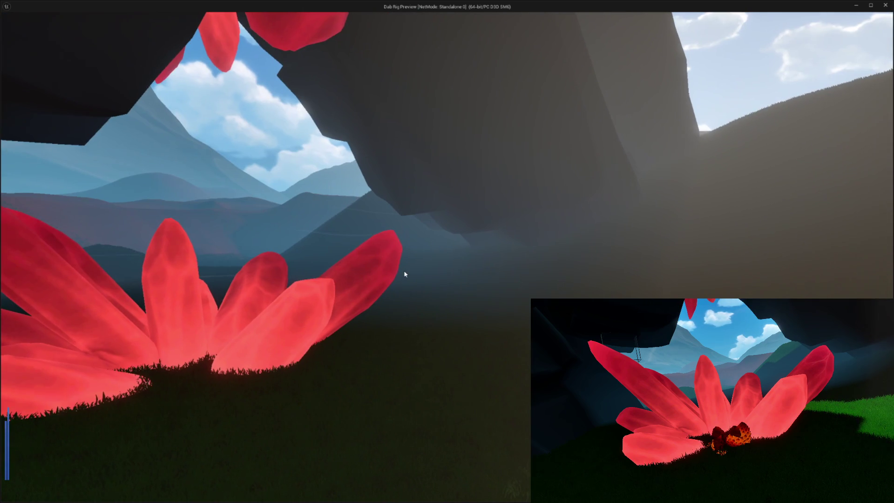
# Step: Clear the debug command field, enter a new test username, and send as that viewer
pyautogui.press('Escape')
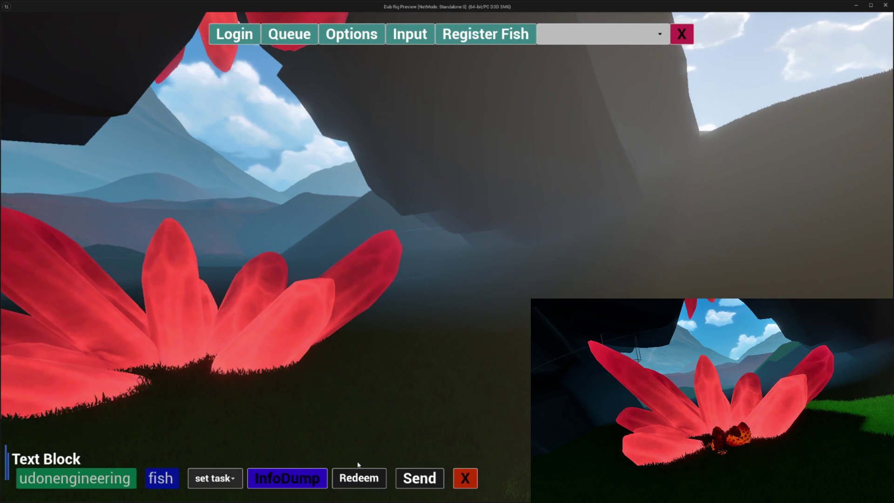
pyautogui.click(168, 485)
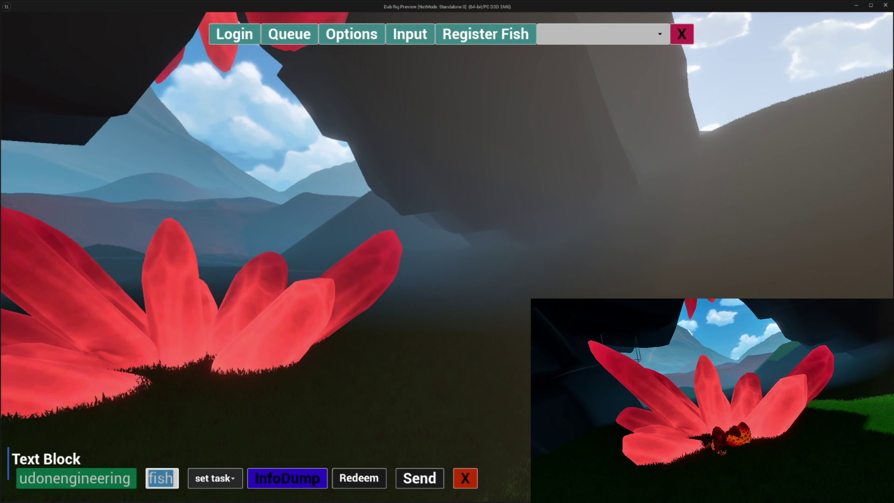
pyautogui.press('BackSpace')
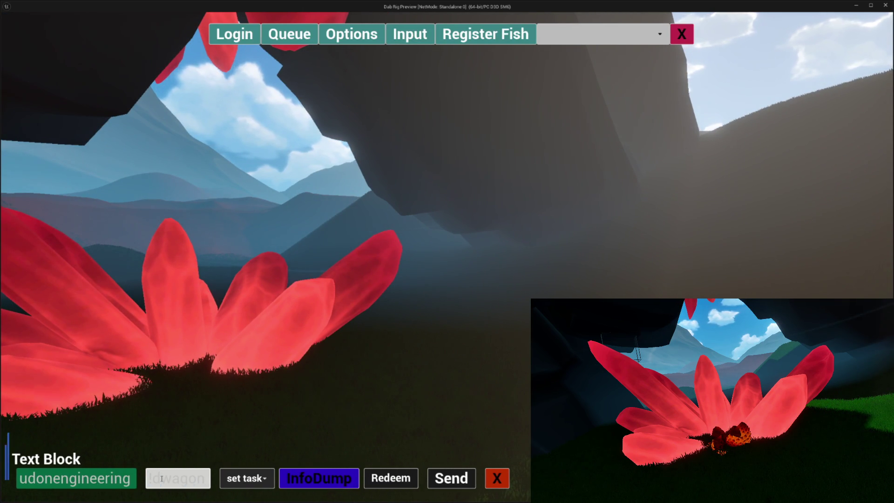
pyautogui.click(75, 478)
pyautogui.press('BackSpace')
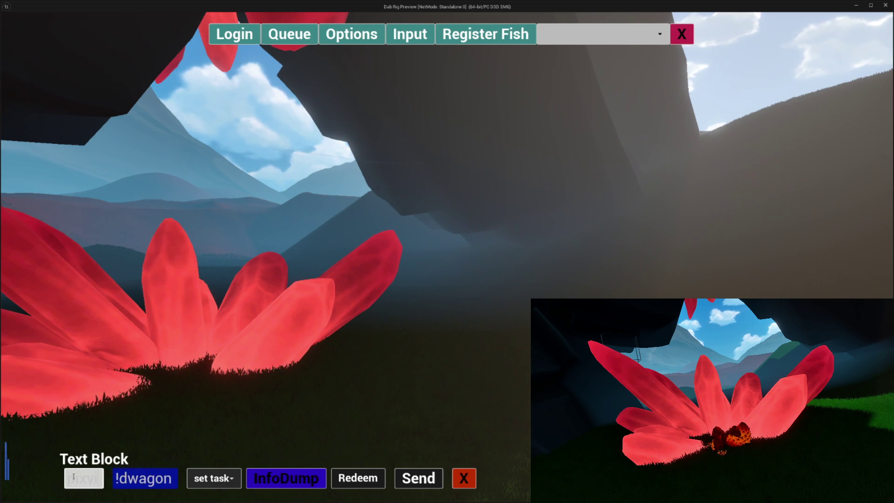
pyautogui.write('nacan')
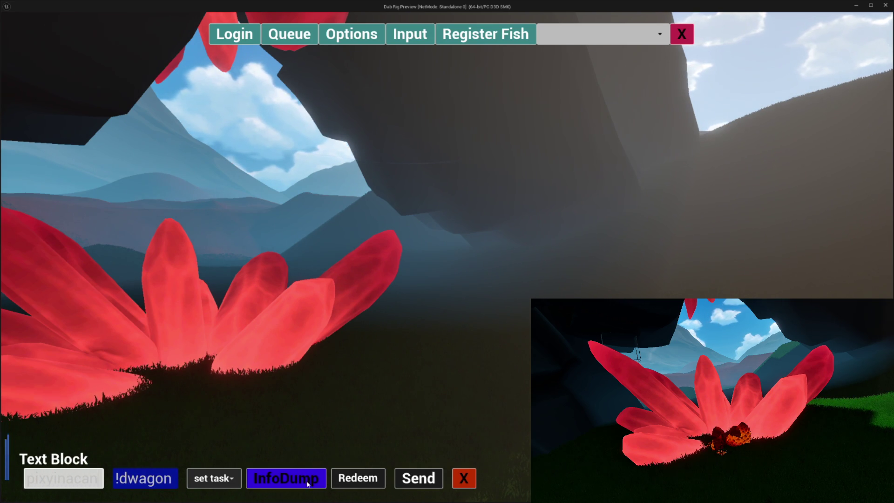
pyautogui.click(423, 479)
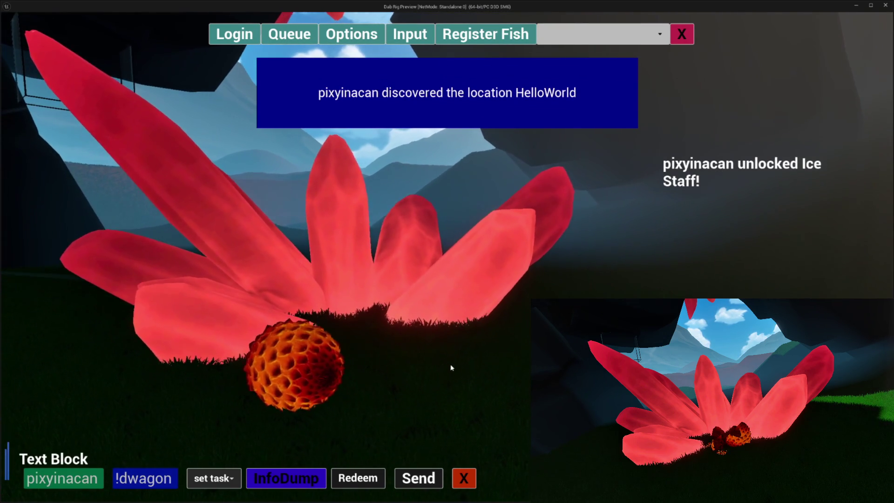
# Step: Close the top test menu bar once the egg has hatched into a creature
pyautogui.moveTo(125, 492)
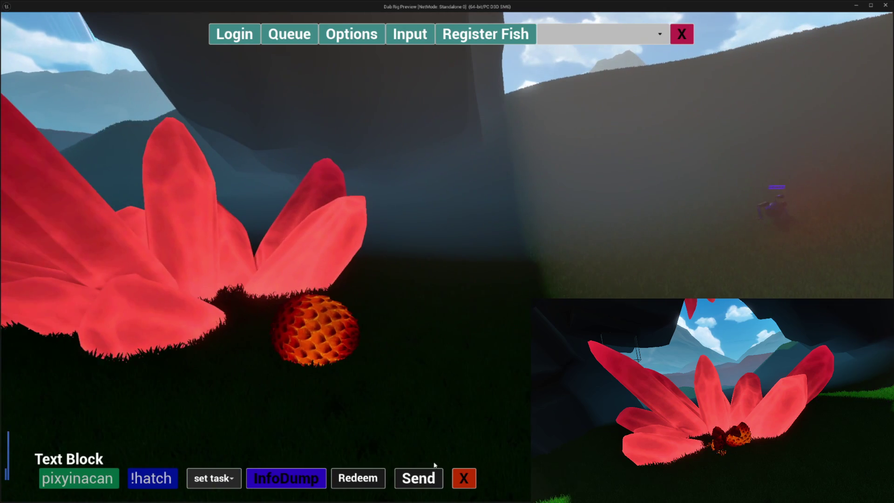
pyautogui.click(681, 35)
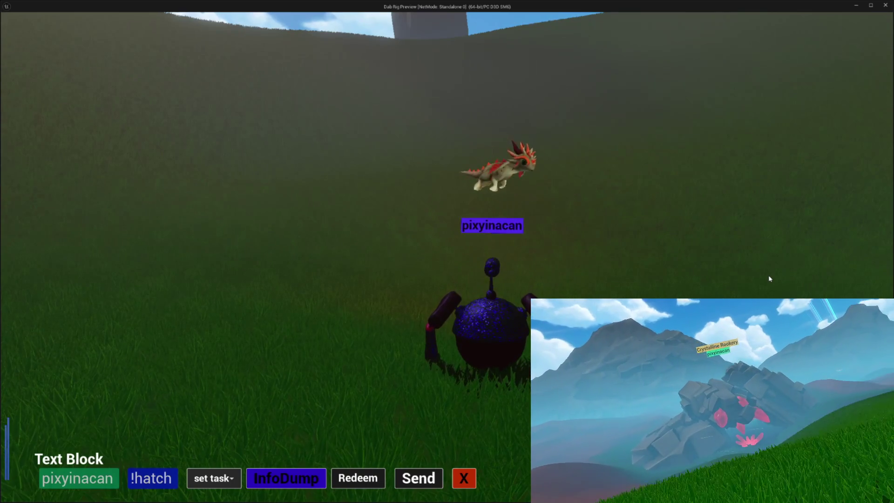
# Step: Stop the standalone preview with Esc to return to the editor
pyautogui.press('Escape')
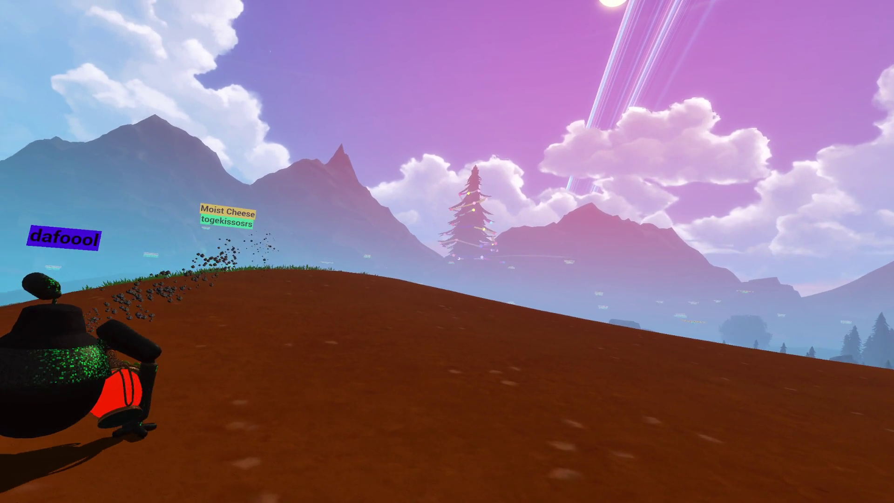
# Step: Walk the robot up the red-dirt hill, then veer left across it
pyautogui.press('w')
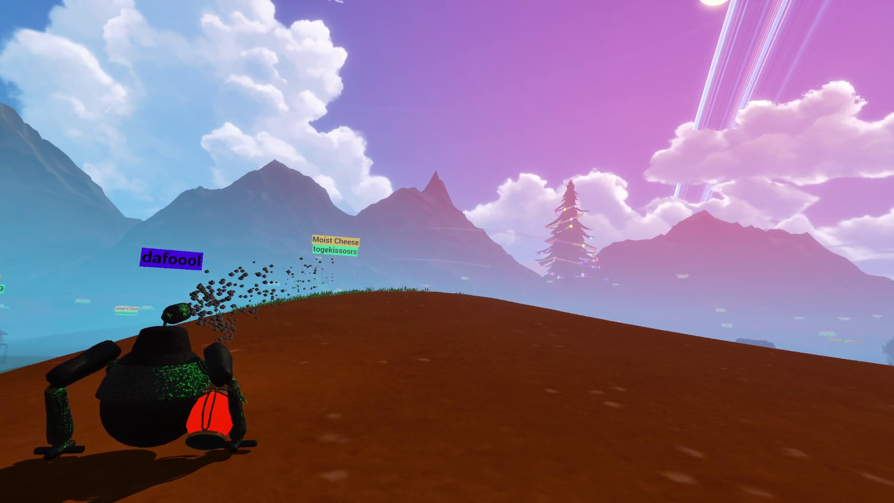
pyautogui.press('w')
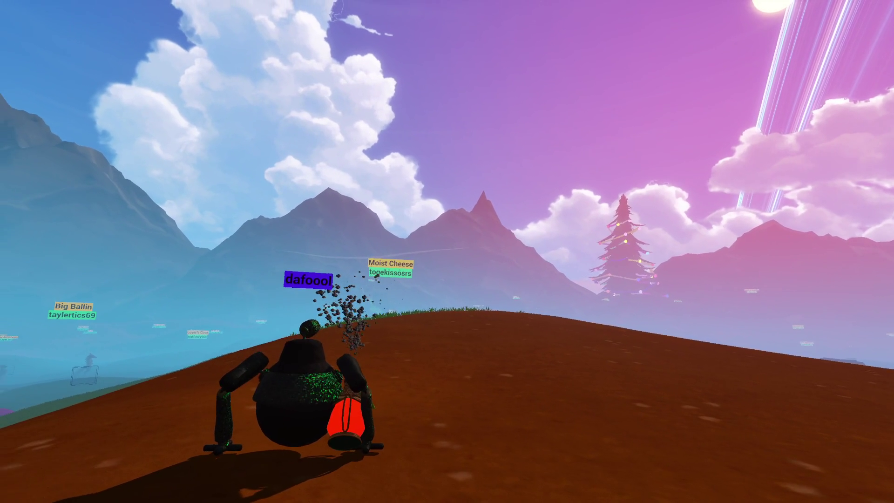
pyautogui.press('w')
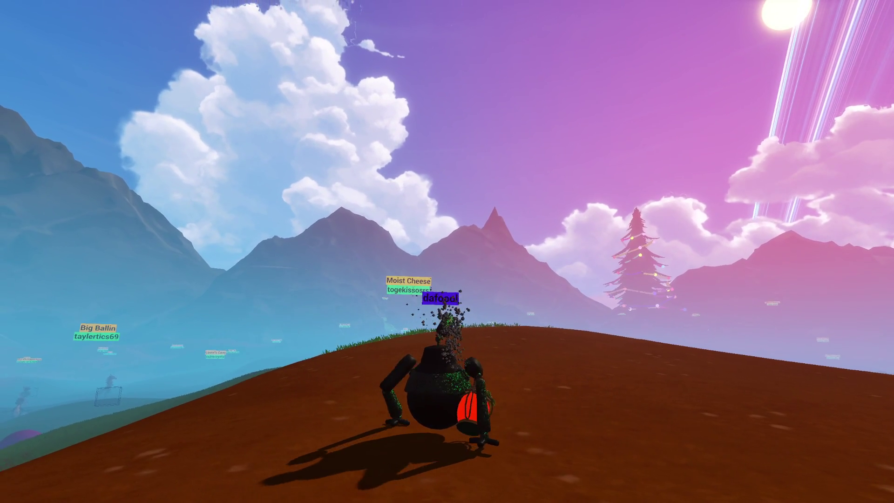
pyautogui.press('w')
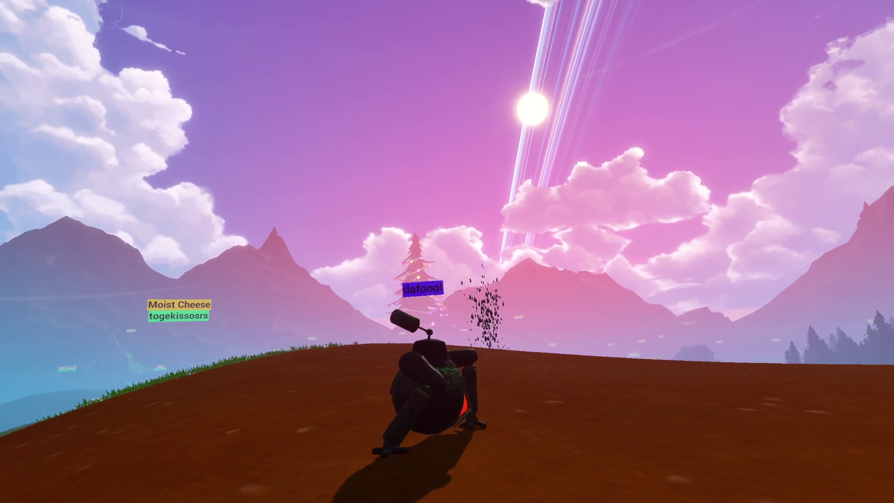
pyautogui.press('a')
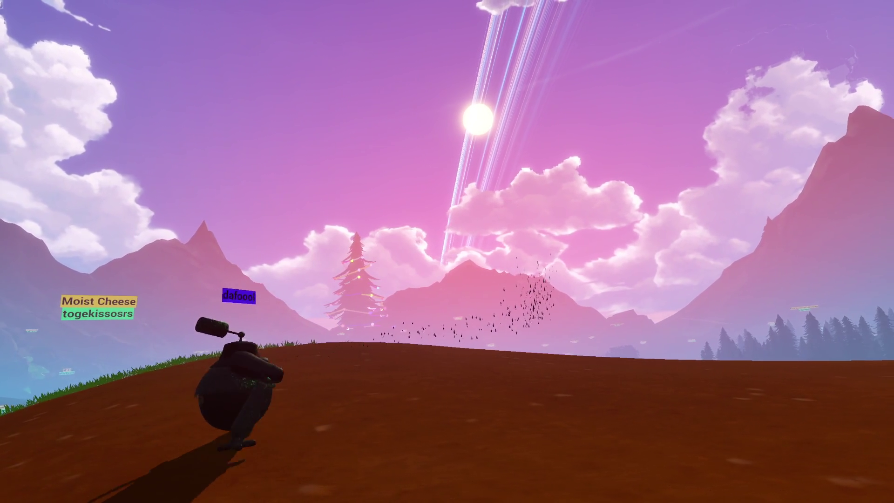
# Step: Crawl the robot right across the hillside while turning the view right
pyautogui.press('d')
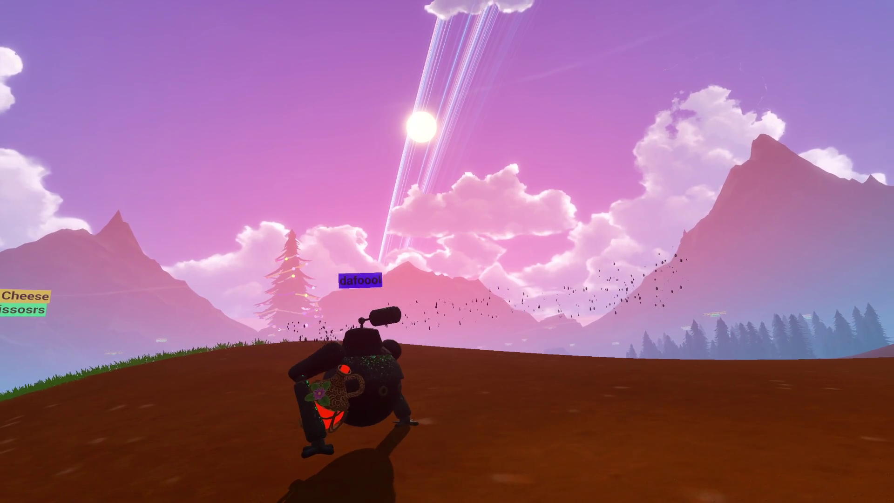
pyautogui.press('d')
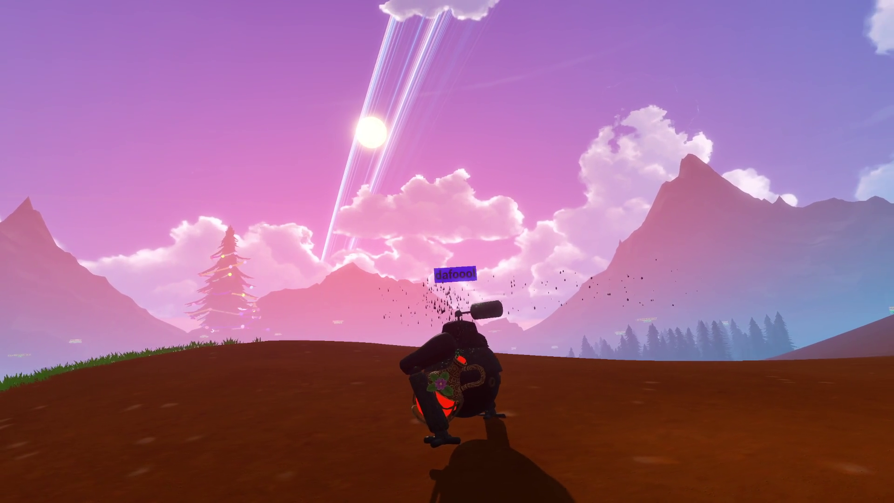
pyautogui.press('d')
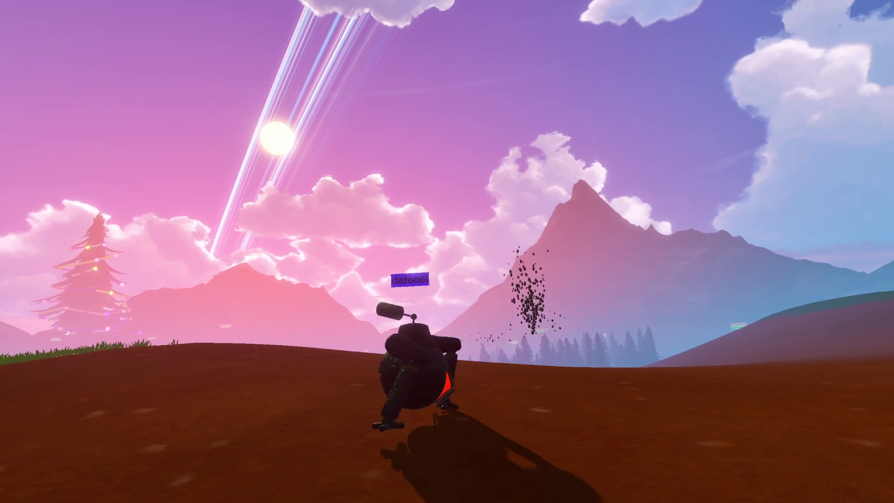
pyautogui.press('d')
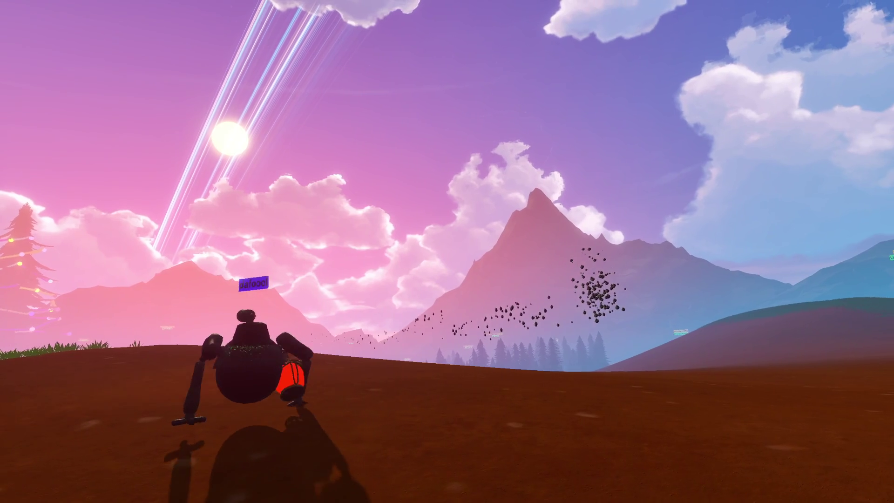
pyautogui.press('d')
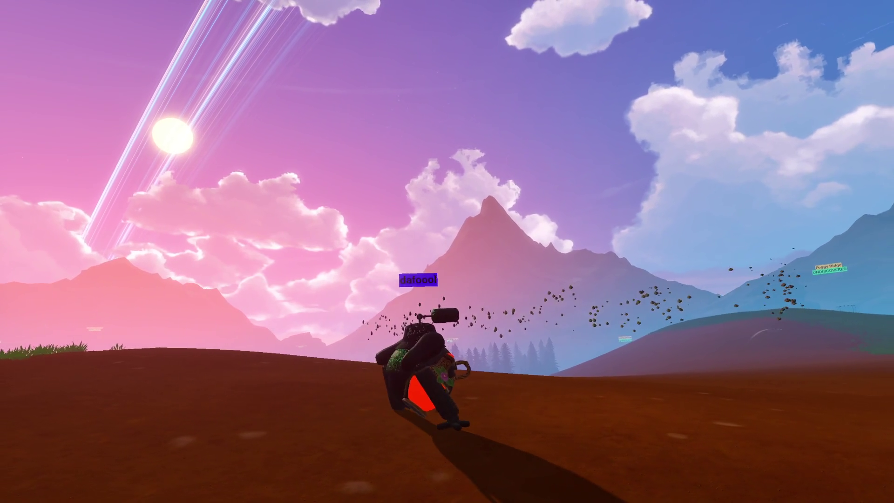
pyautogui.press('d')
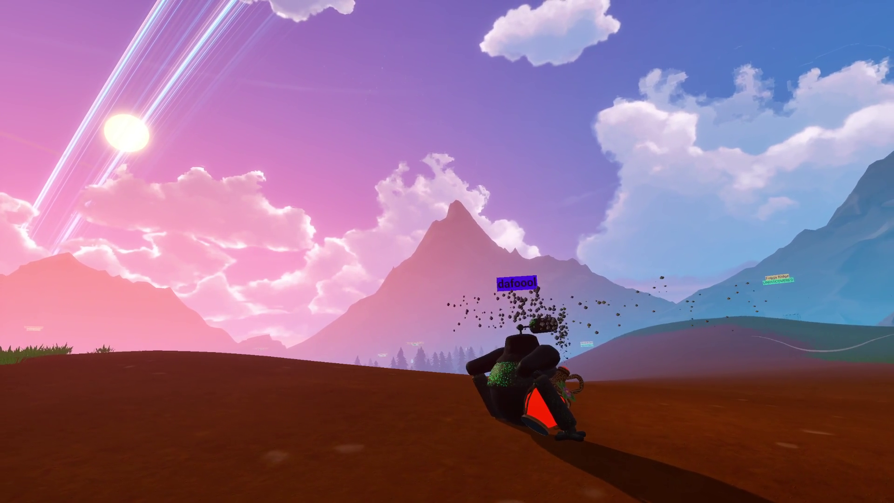
pyautogui.press('d')
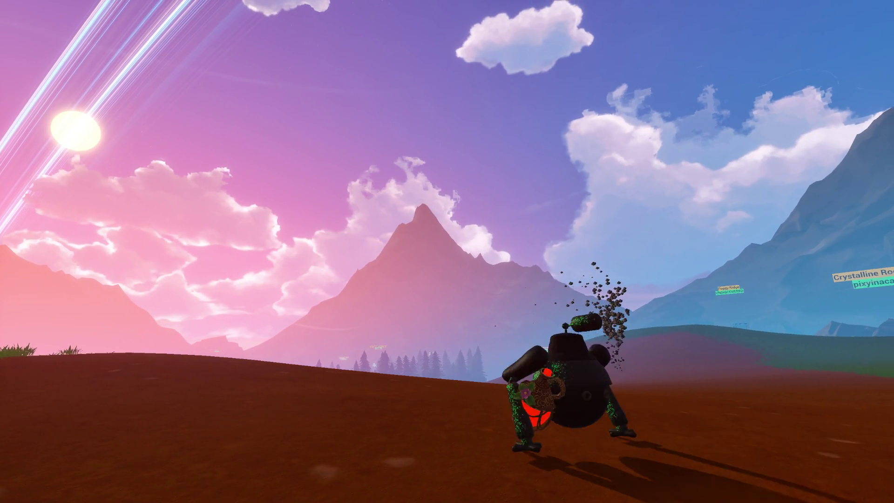
# Step: Crawl the robot forward, away from the camera, toward the distant mountains
pyautogui.press('w')
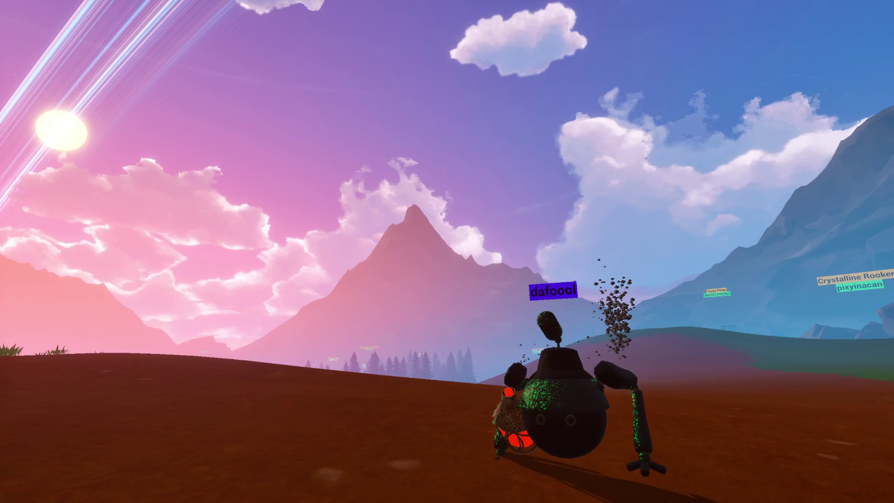
pyautogui.press('w')
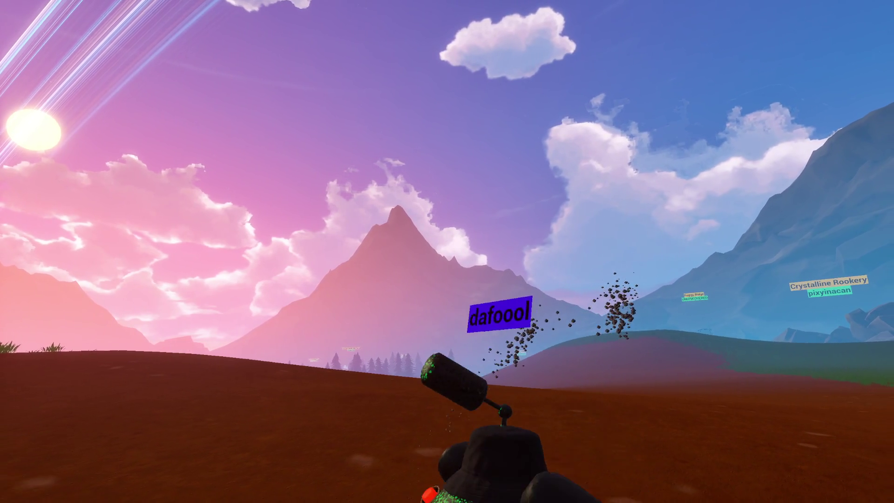
pyautogui.press('w')
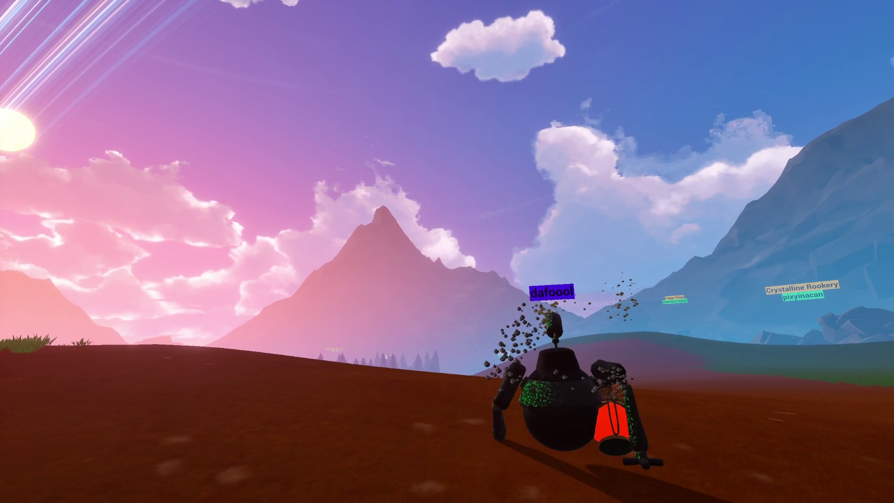
pyautogui.press('w')
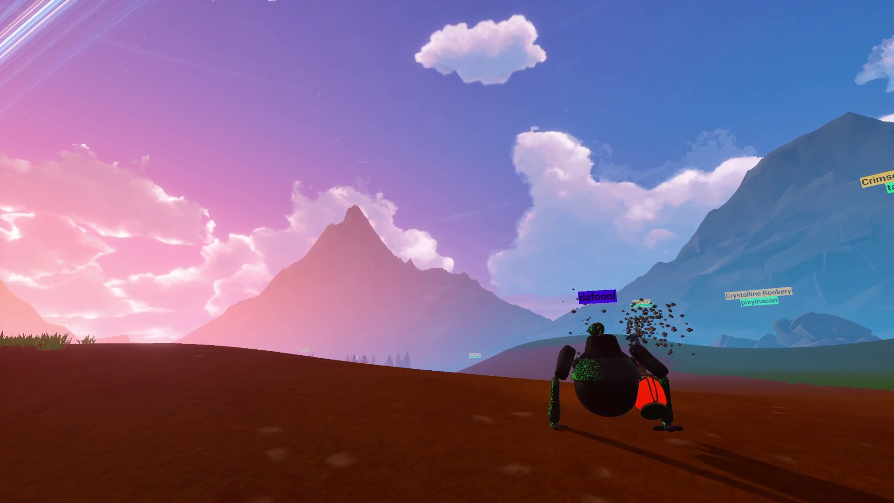
# Step: Run forward over the red valley floor, turning right and descending below the blue mountains
pyautogui.press('d')
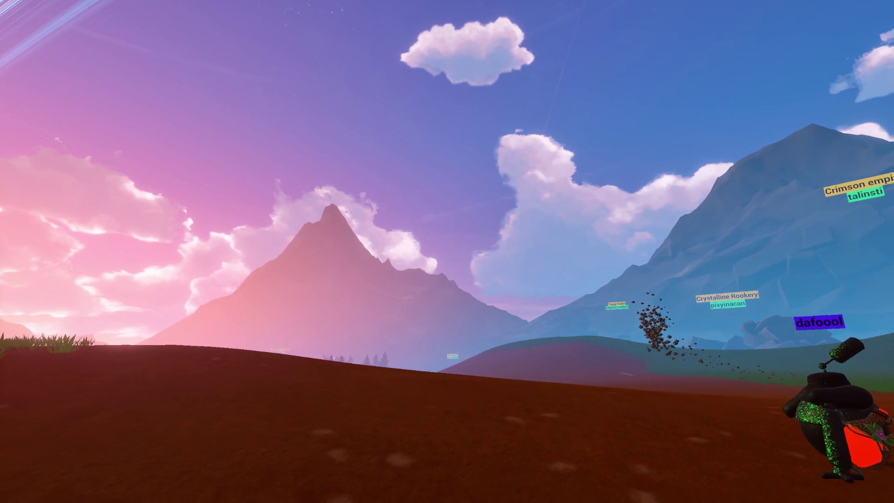
pyautogui.press('w')
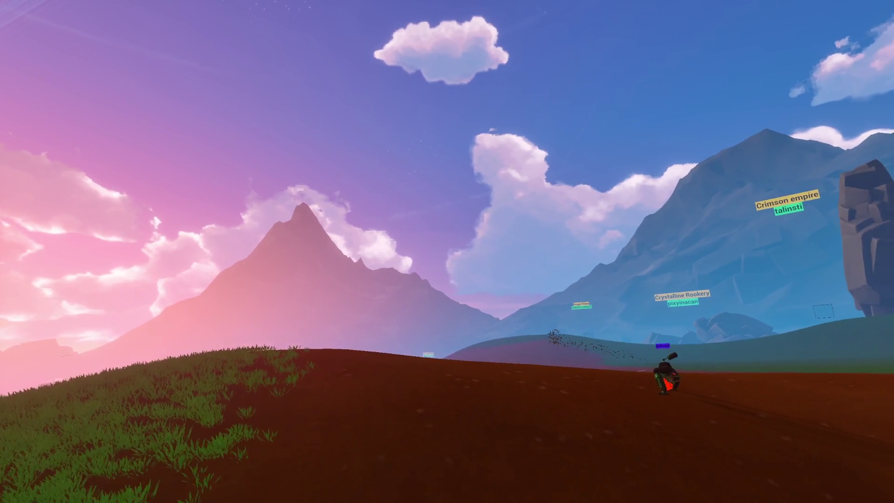
pyautogui.press('w')
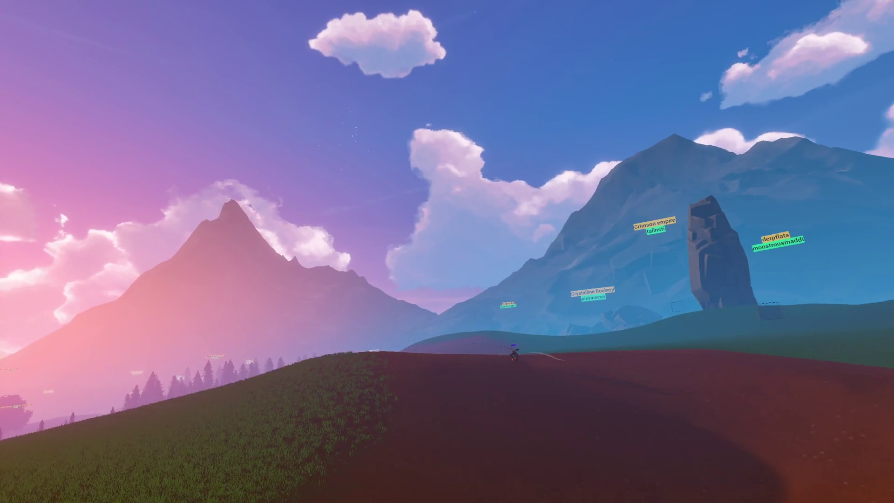
pyautogui.press('w')
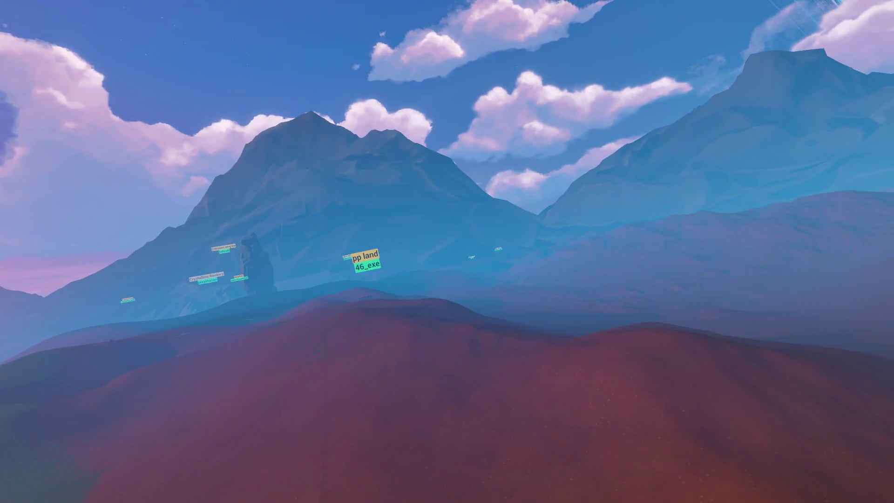
pyautogui.press('w')
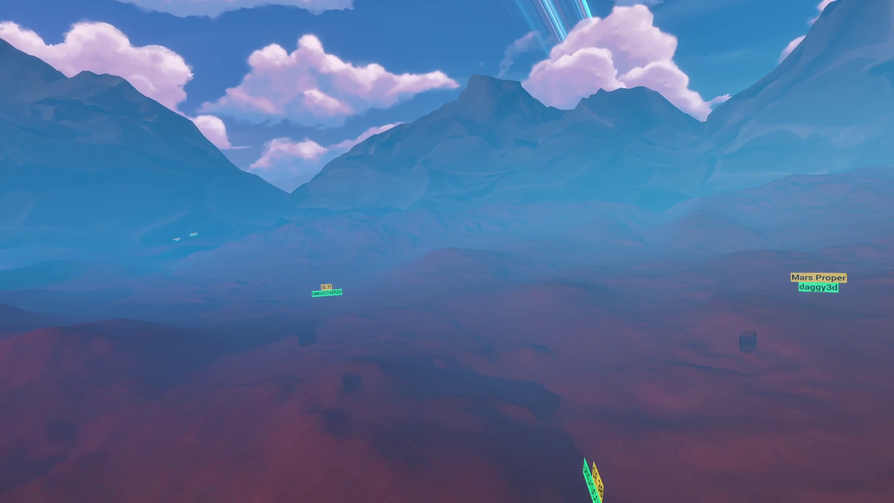
pyautogui.press('w')
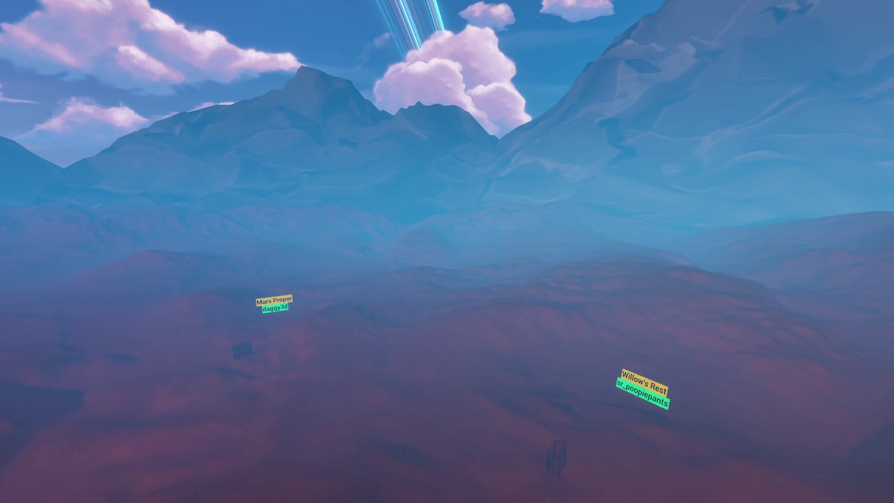
pyautogui.press('w')
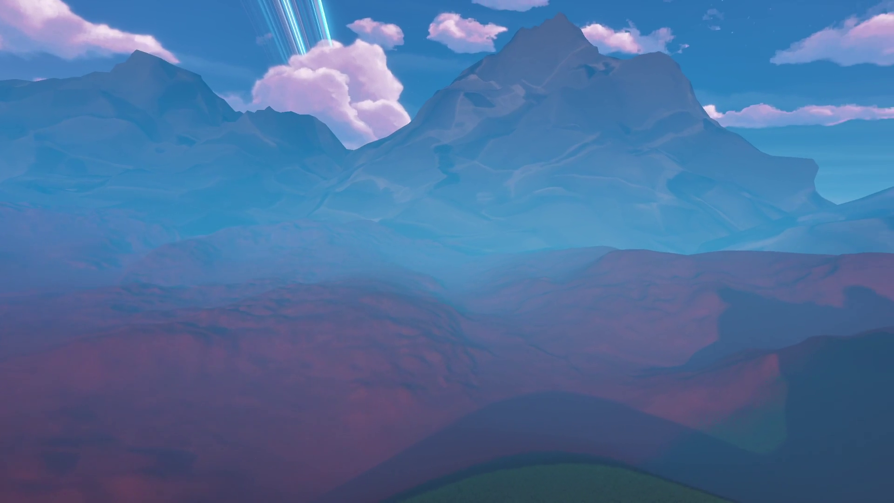